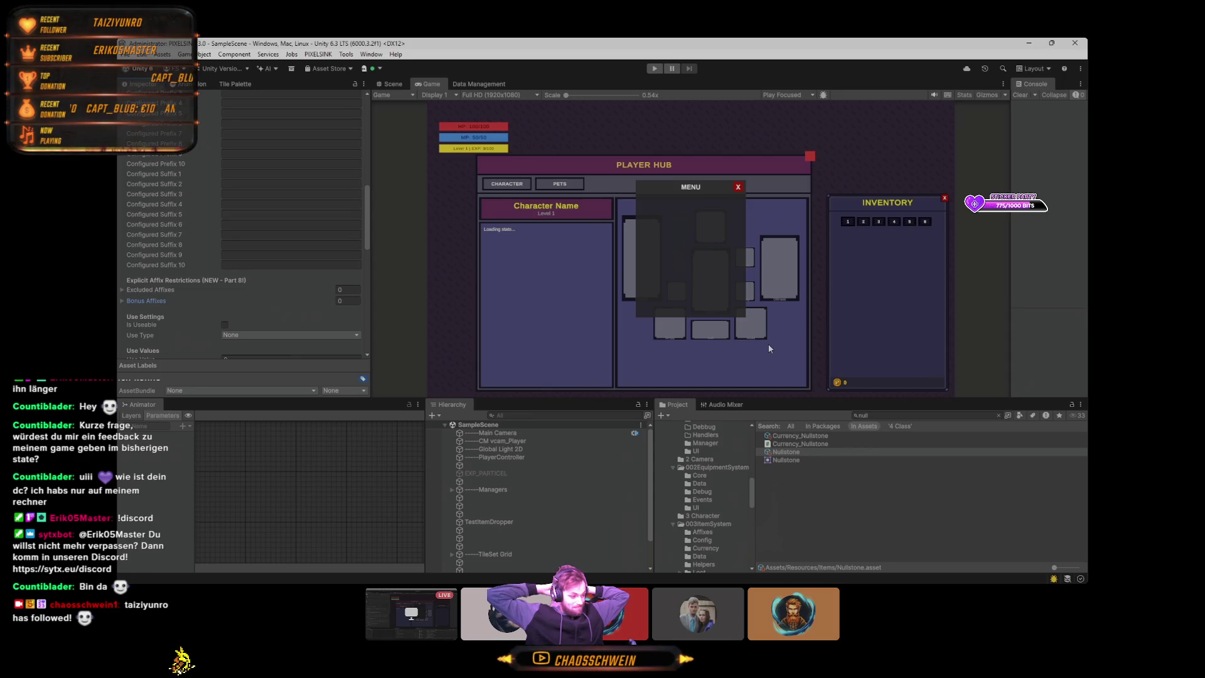
Step: Widen the Game view and scroll the Inspector up to Nullstone's Basic Info and Stack Settings
{"action": "left_click_drag", "start_coordinate": [752, 500], "coordinate": [761, 443]}
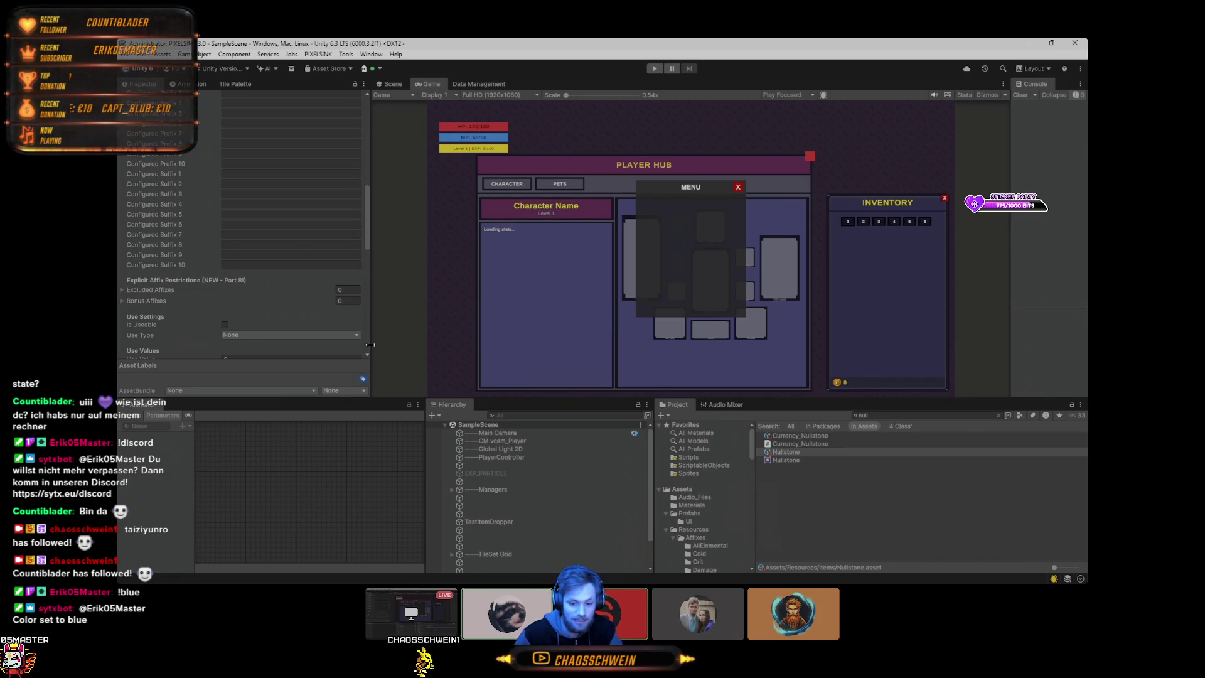
{"action": "mouse_move", "coordinate": [371, 344]}
{"action": "left_mouse_down"}
{"action": "mouse_move", "coordinate": [309, 344]}
{"action": "mouse_move", "coordinate": [327, 343]}
{"action": "left_mouse_up"}
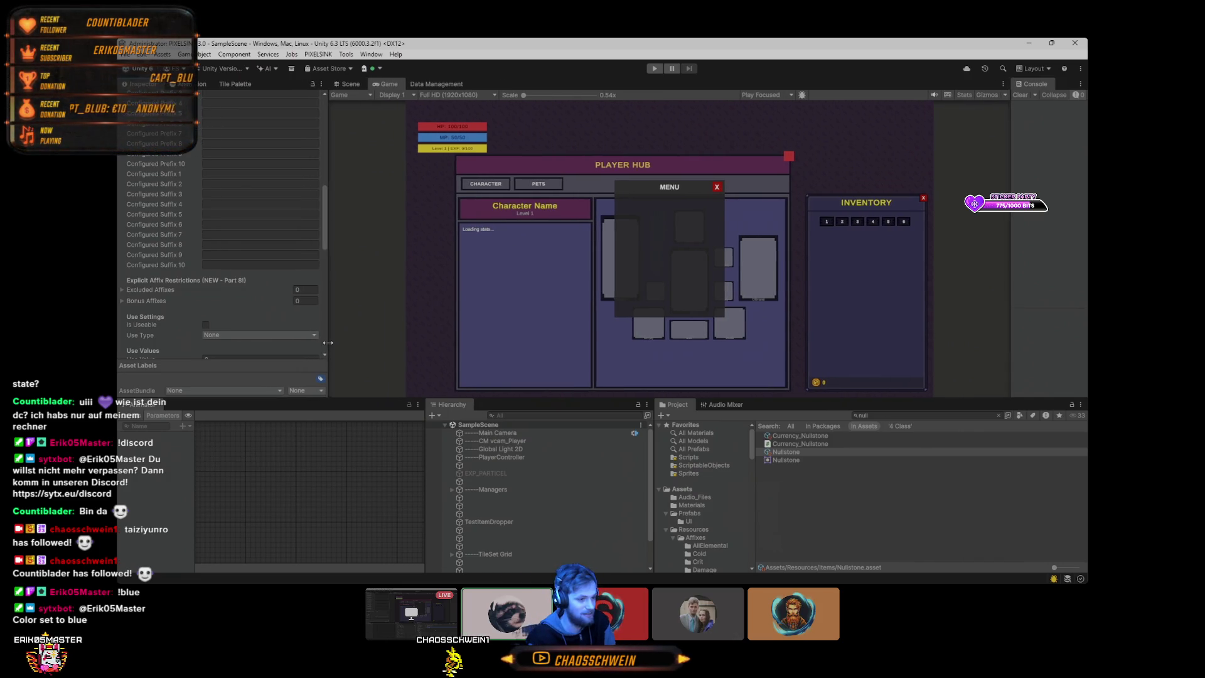
{"action": "left_click_drag", "start_coordinate": [325, 211], "coordinate": [331, 129]}
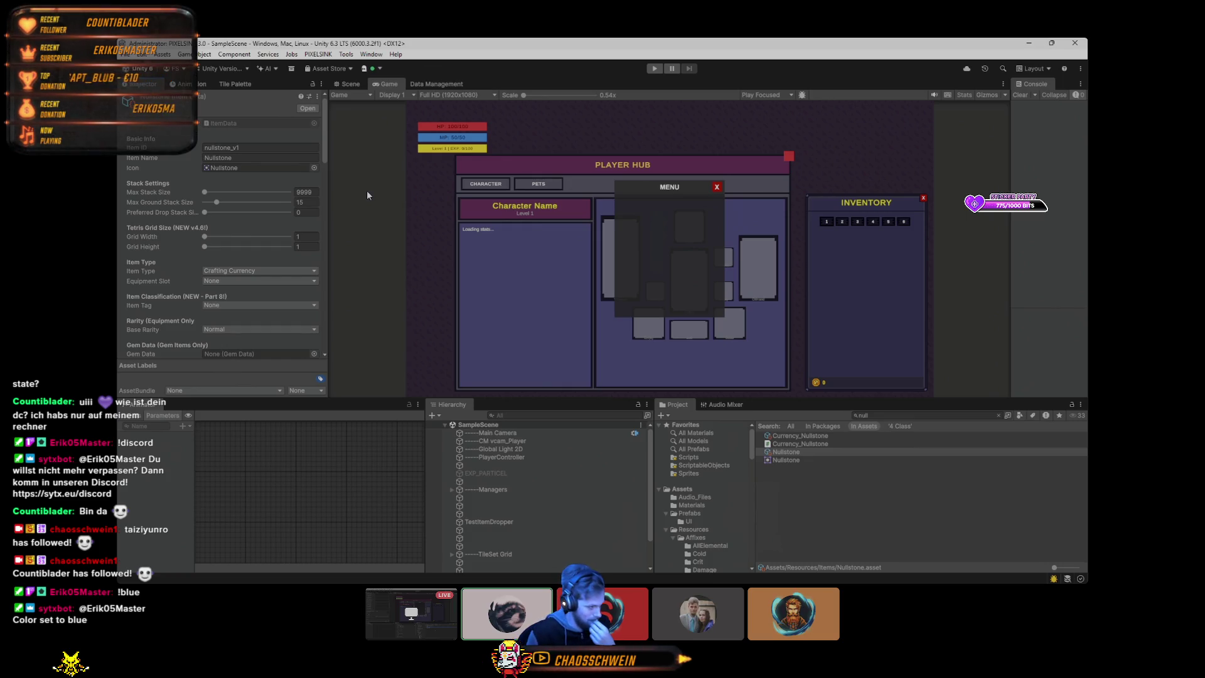
Step: Bring up the Sticky Notes feature list and scroll to its end
{"action": "mouse_move", "coordinate": [1135, 491]}
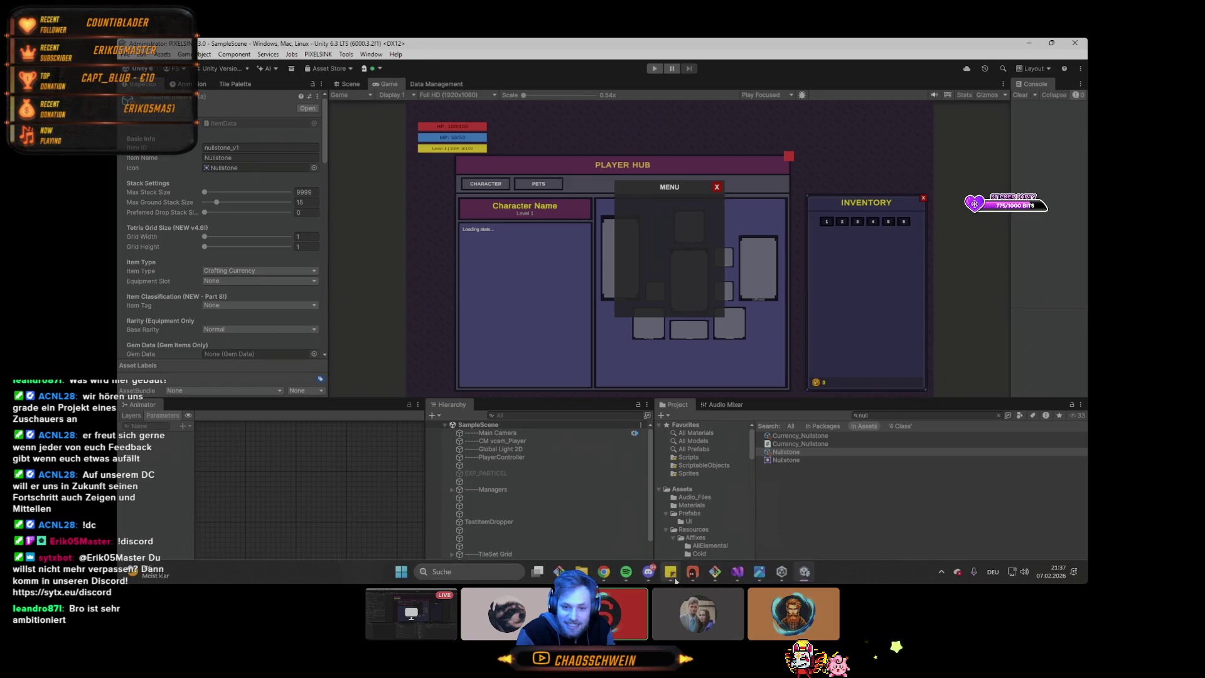
{"action": "mouse_move", "coordinate": [670, 570]}
{"action": "left_click", "coordinate": [604, 532]}
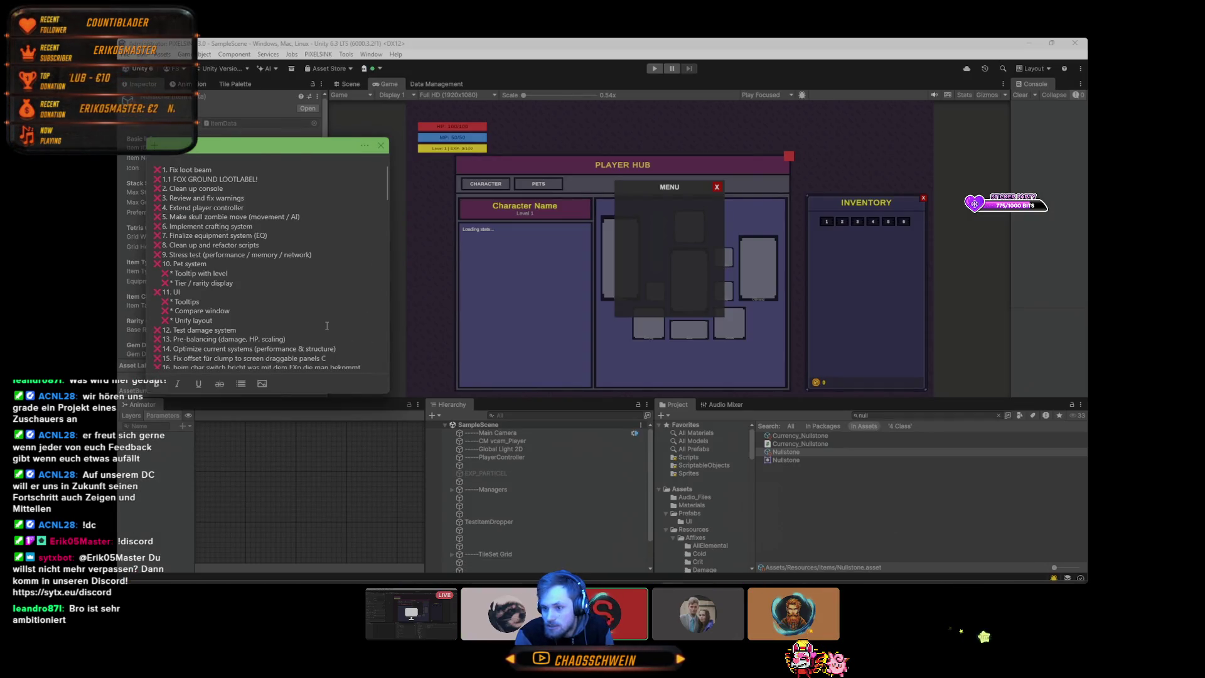
{"action": "scroll", "coordinate": [326, 328], "scroll_direction": "down", "scroll_amount": 10}
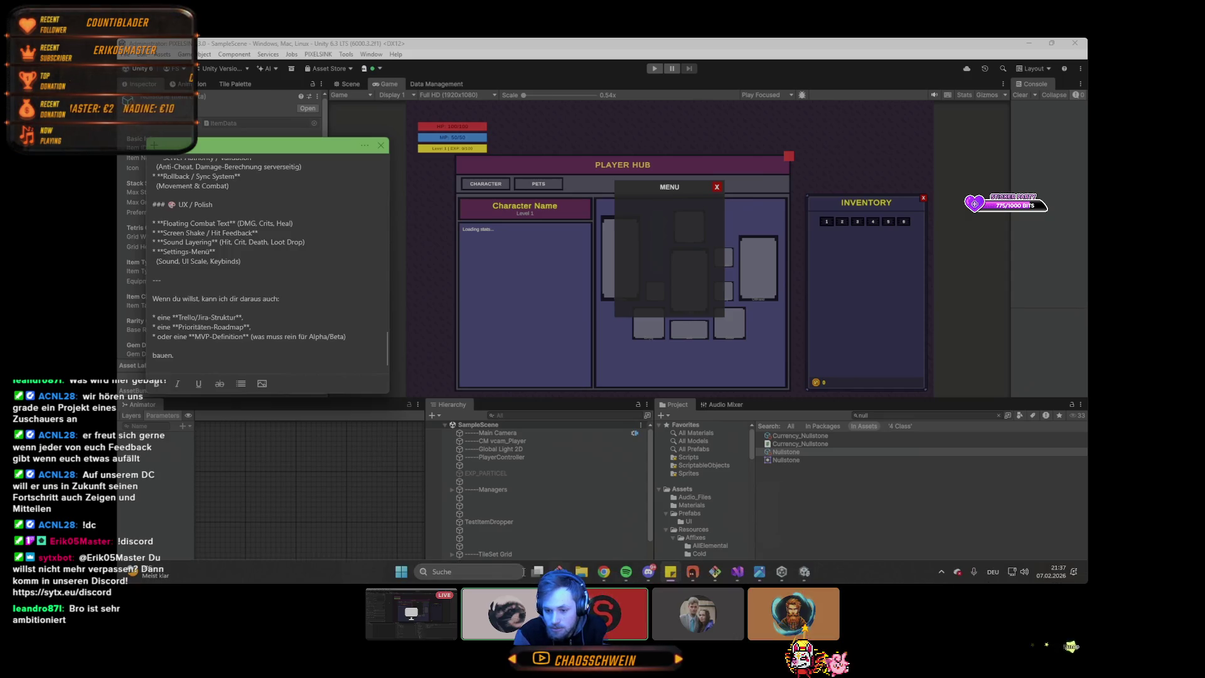
Step: Bring Chrome to the front and switch to the Miro 'Mein erstes Board' tab
{"action": "mouse_move", "coordinate": [603, 572]}
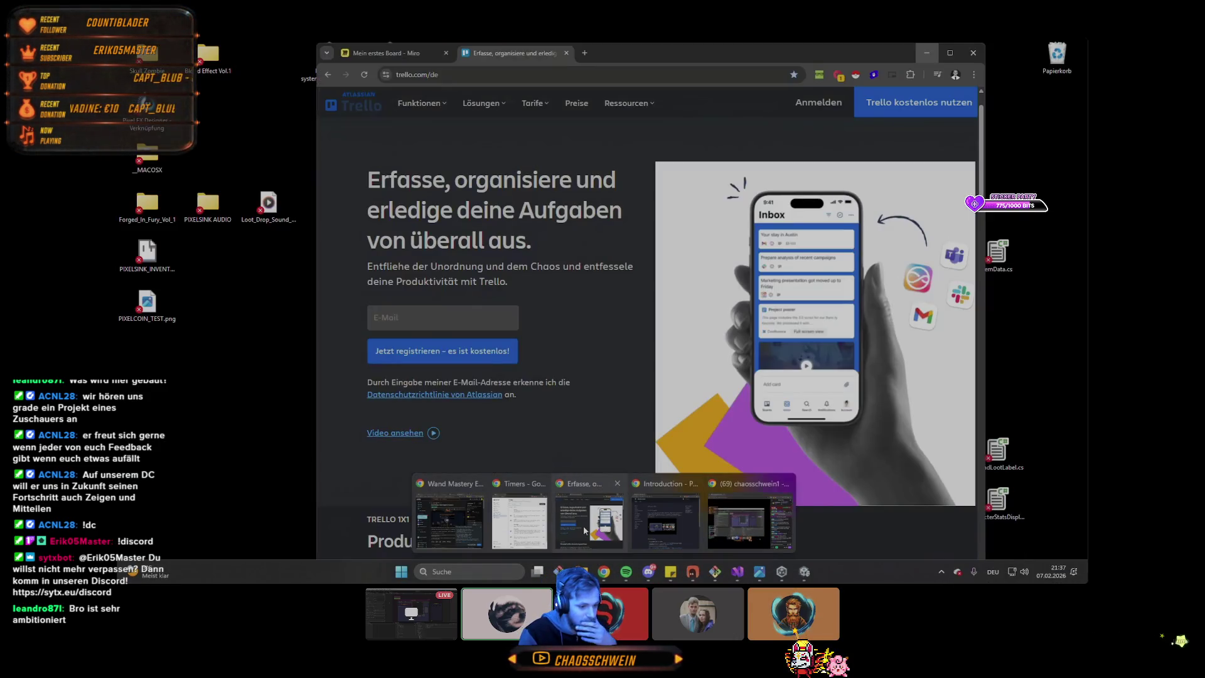
{"action": "left_click", "coordinate": [584, 530]}
{"action": "left_click", "coordinate": [420, 54]}
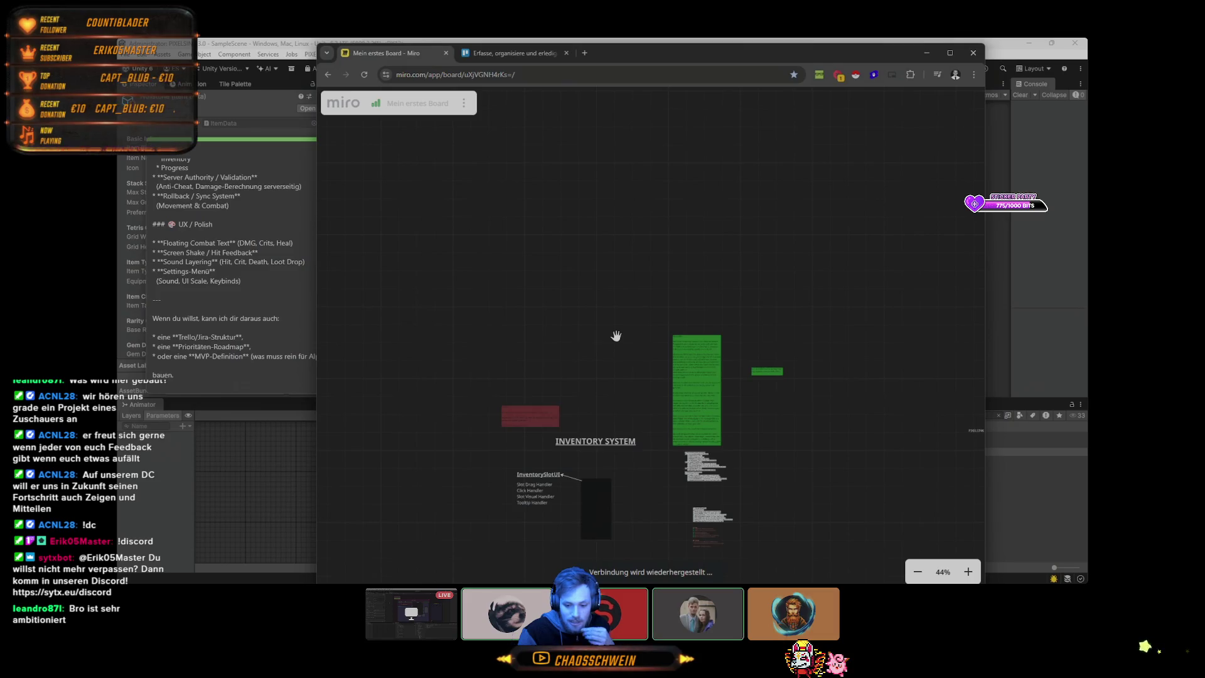
Step: Pan the board to an empty area and place a new text box there
{"action": "mouse_move", "coordinate": [620, 344]}
{"action": "left_mouse_down"}
{"action": "mouse_move", "coordinate": [755, 348]}
{"action": "mouse_move", "coordinate": [477, 352]}
{"action": "mouse_move", "coordinate": [528, 250]}
{"action": "mouse_move", "coordinate": [525, 324]}
{"action": "mouse_move", "coordinate": [573, 306]}
{"action": "mouse_move", "coordinate": [479, 171]}
{"action": "left_mouse_up"}
{"action": "left_click_drag", "start_coordinate": [774, 348], "coordinate": [641, 297]}
{"action": "double_click", "coordinate": [637, 273]}
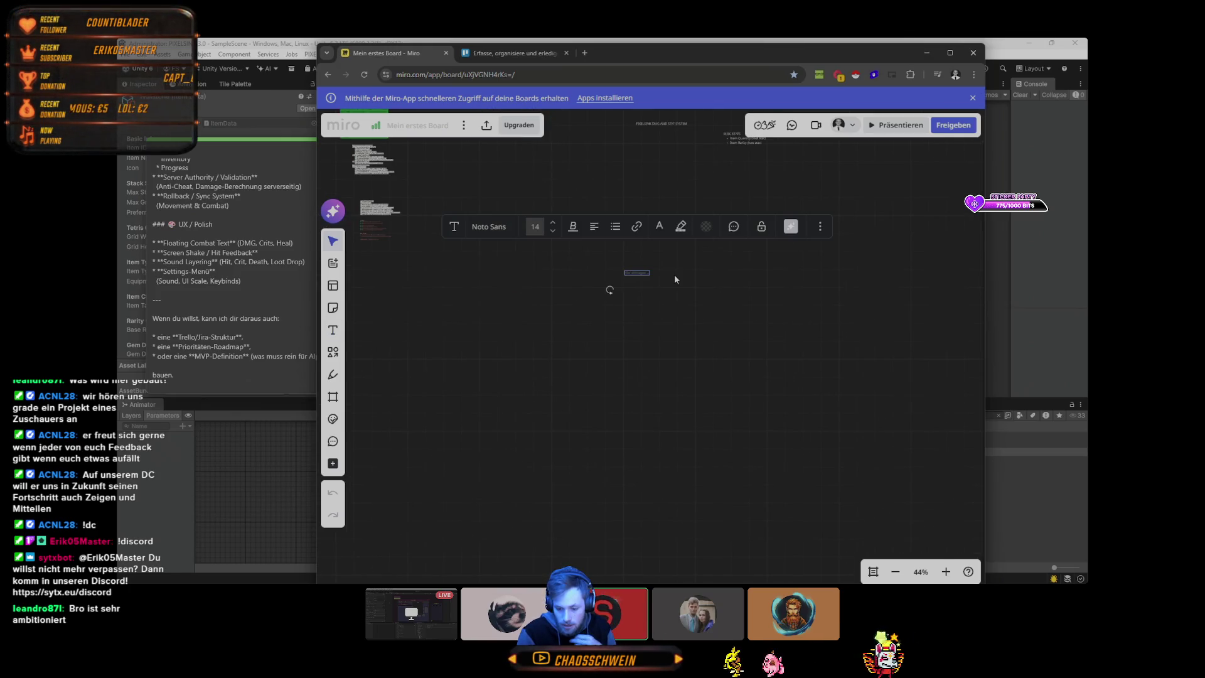
Step: Check Linear's All issues board, then finish the Miro note as 'Tier ranking weekly system'
{"action": "key", "text": "super+d"}
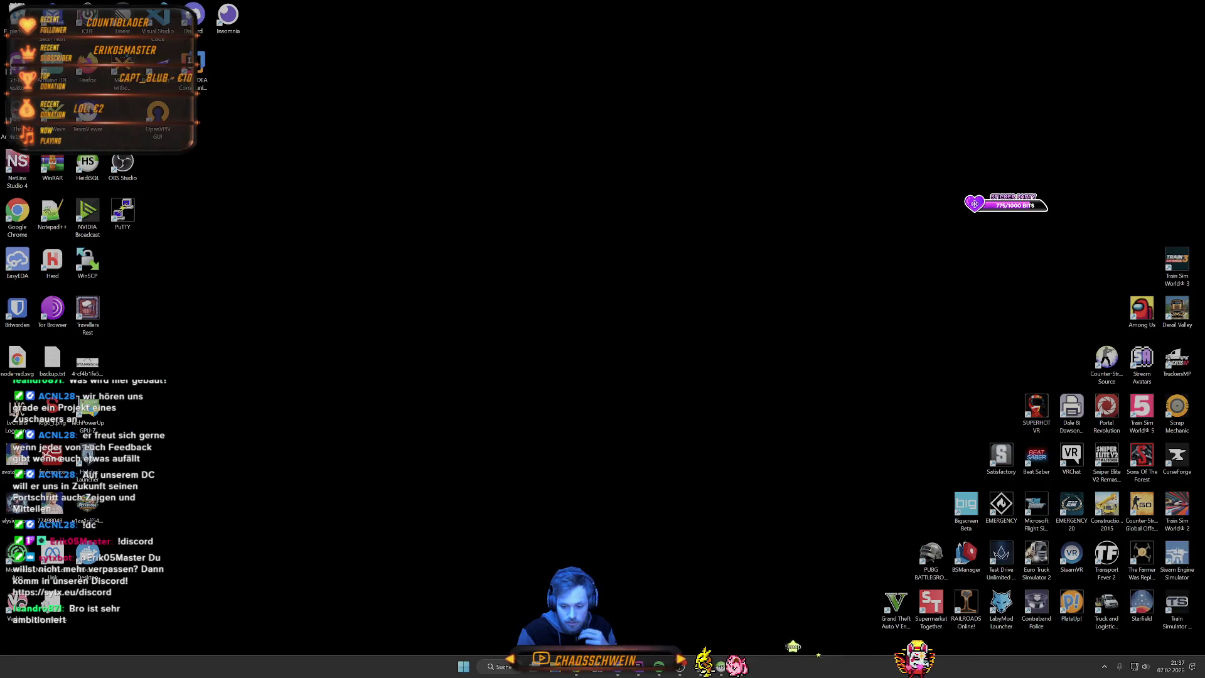
{"action": "key", "text": "super+d"}
{"action": "key", "text": "alt+Tab"}
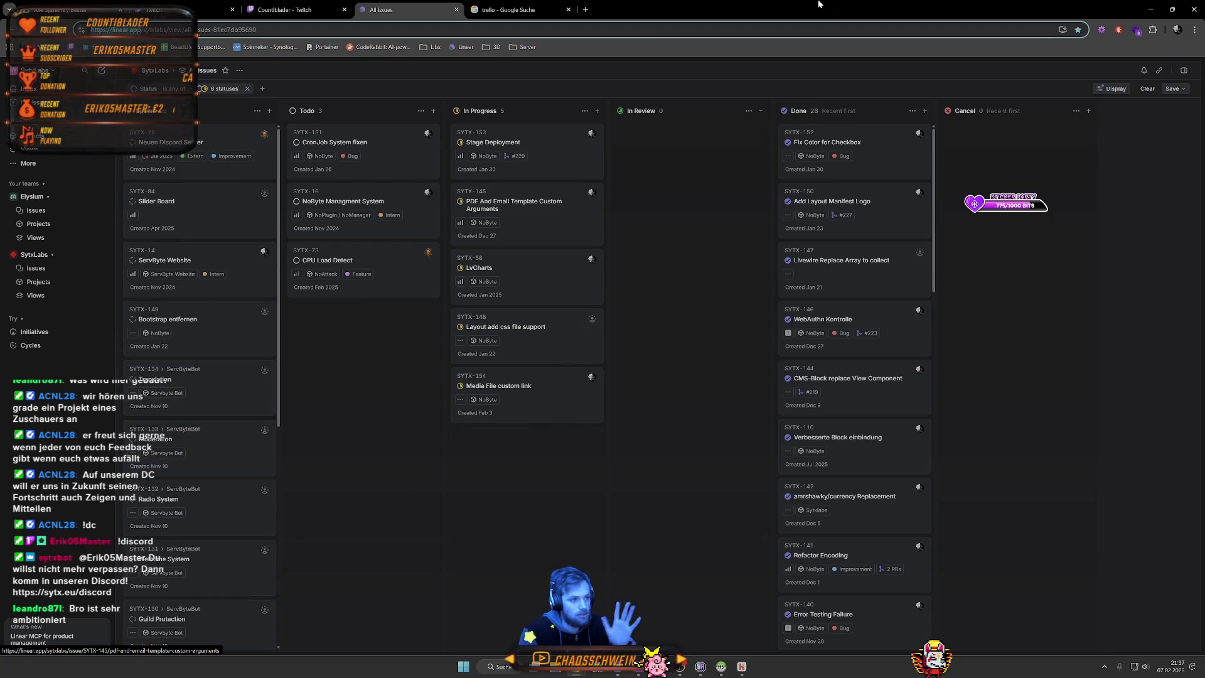
{"action": "key", "text": "alt+Tab"}
{"action": "type", "text": "ly system"}
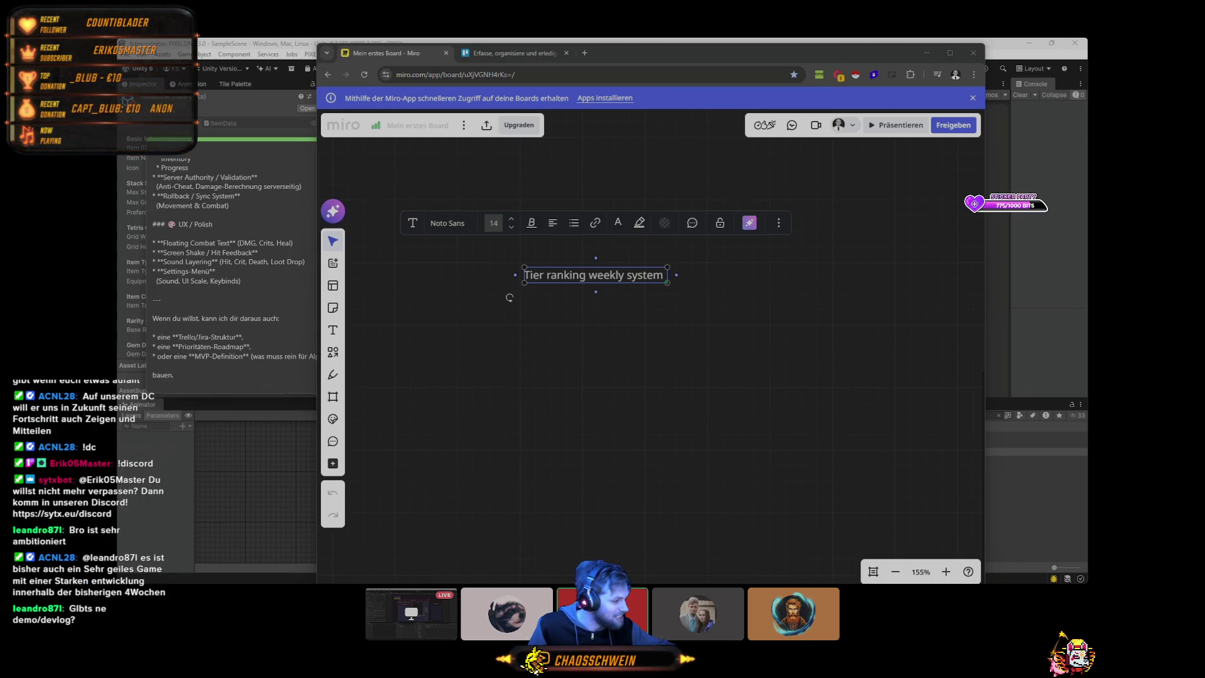
Step: Load youtube.com in a new browser tab
{"action": "left_click", "coordinate": [587, 55]}
{"action": "type", "text": "yop"}
{"action": "key", "text": "BackSpace"}
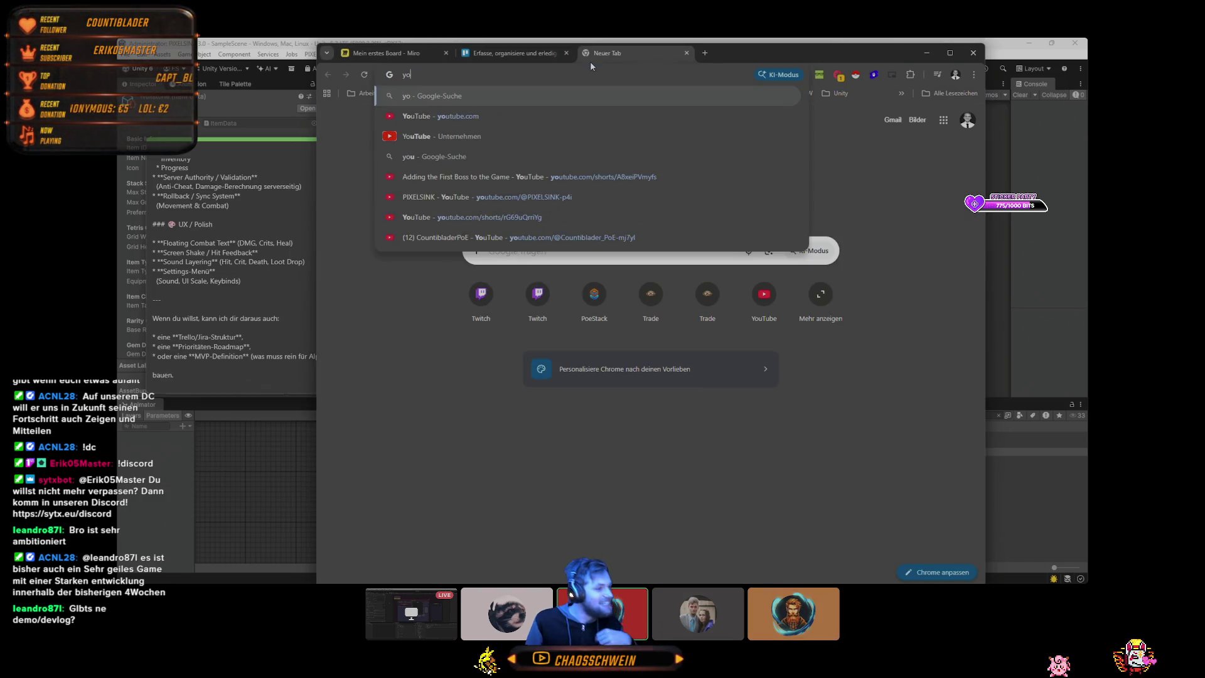
{"action": "type", "text": "u"}
{"action": "key", "text": "Return"}
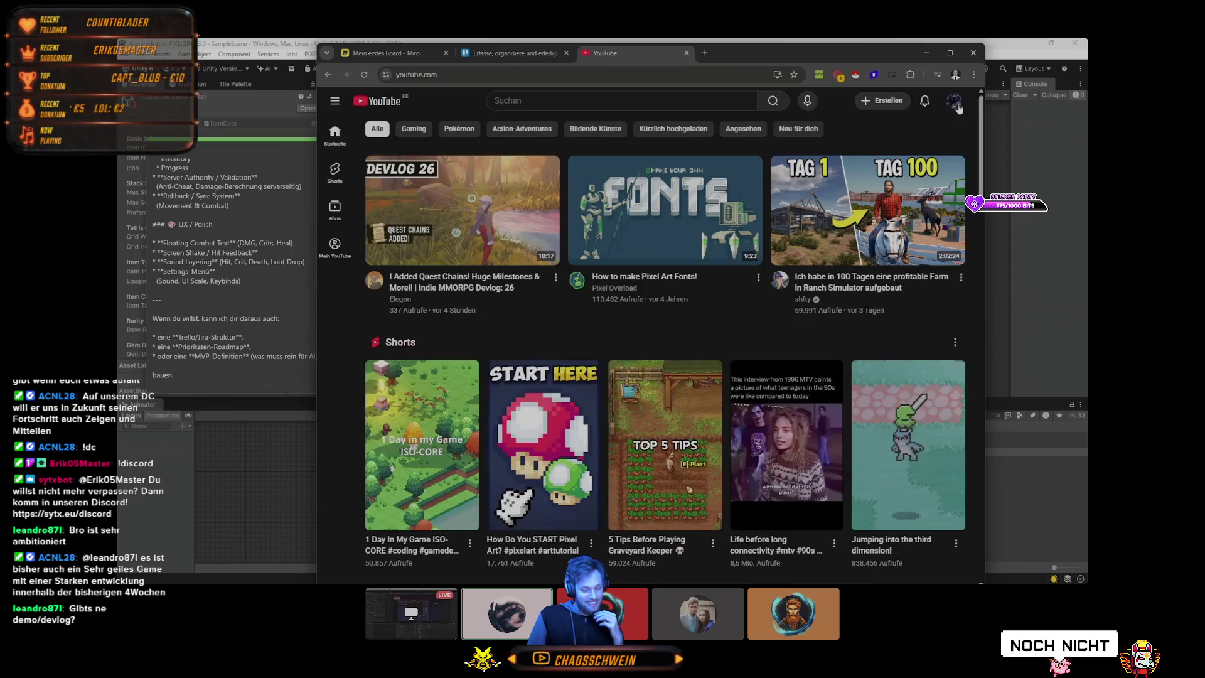
Step: Open the PIXELSINK channel page via 'Kanal ansehen', then bring Discord forward
{"action": "left_click", "coordinate": [954, 101]}
{"action": "left_click", "coordinate": [878, 153]}
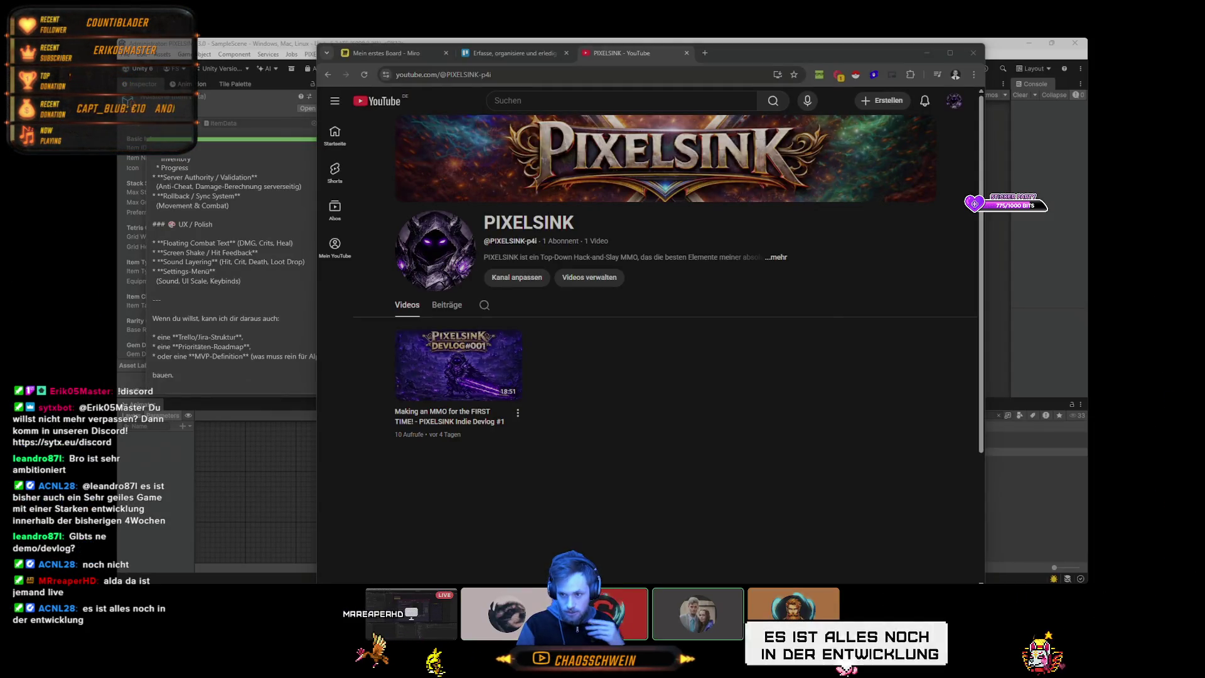
{"action": "key", "text": "alt+Tab"}
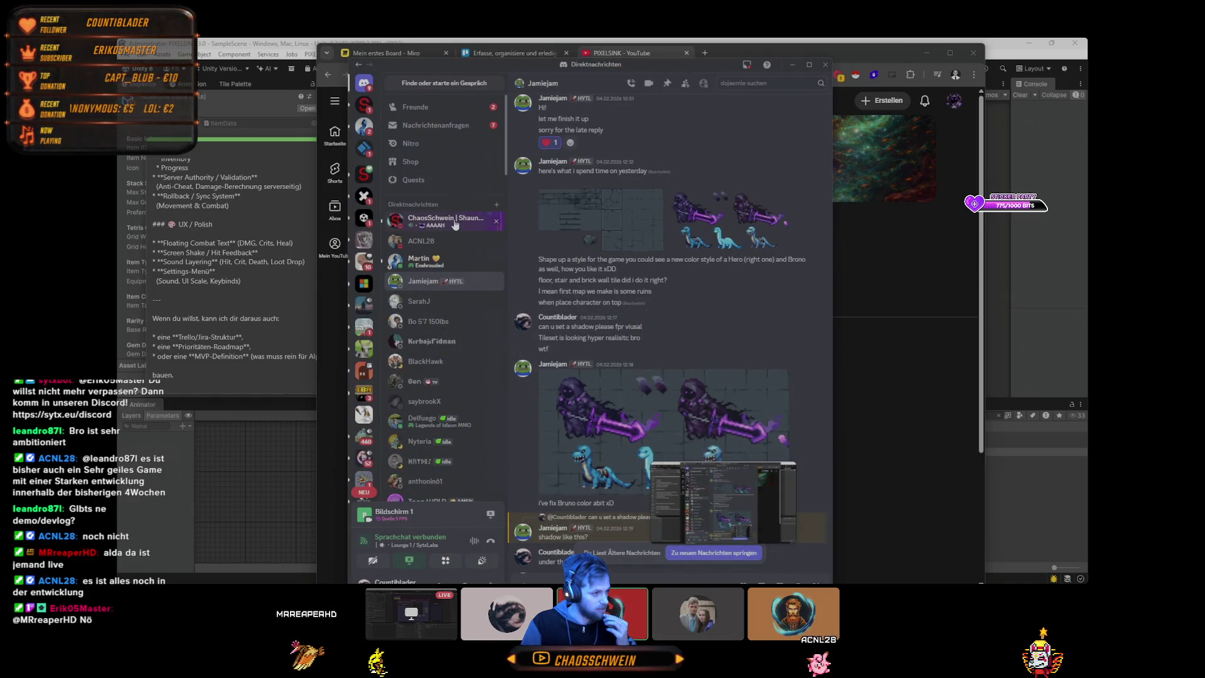
Step: Accept the contact's pending friend request in their DM, then minimize Discord
{"action": "left_click", "coordinate": [365, 105]}
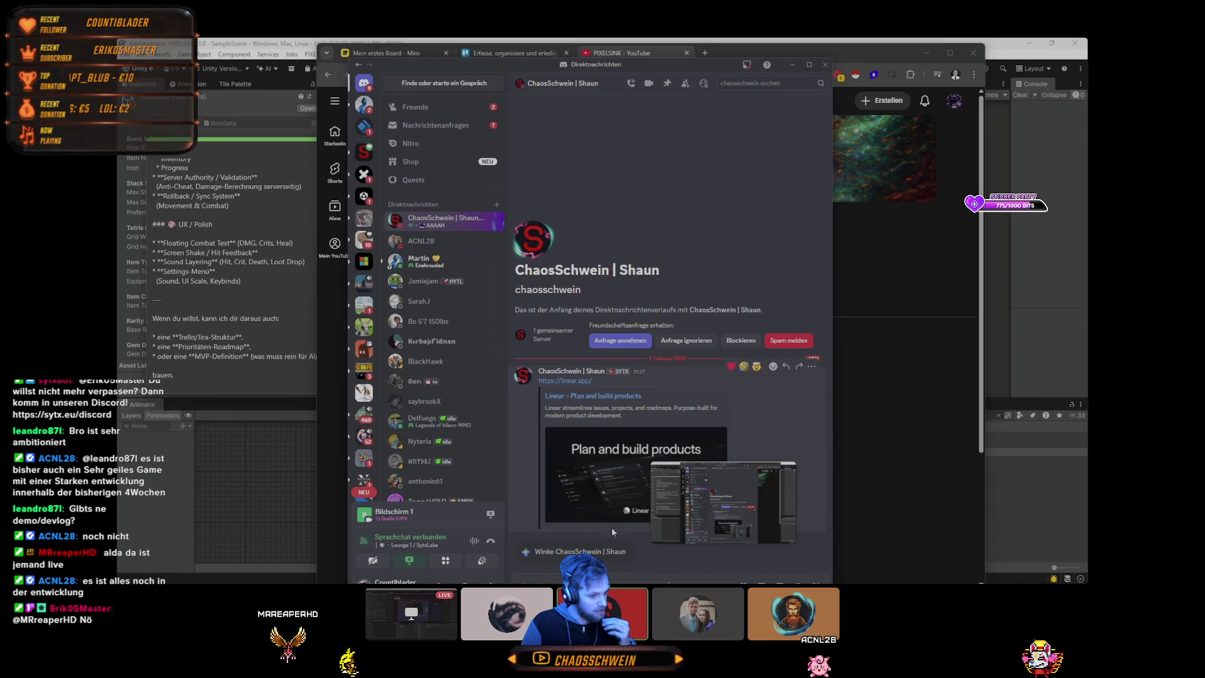
{"action": "left_click_drag", "start_coordinate": [713, 54], "coordinate": [698, 46]}
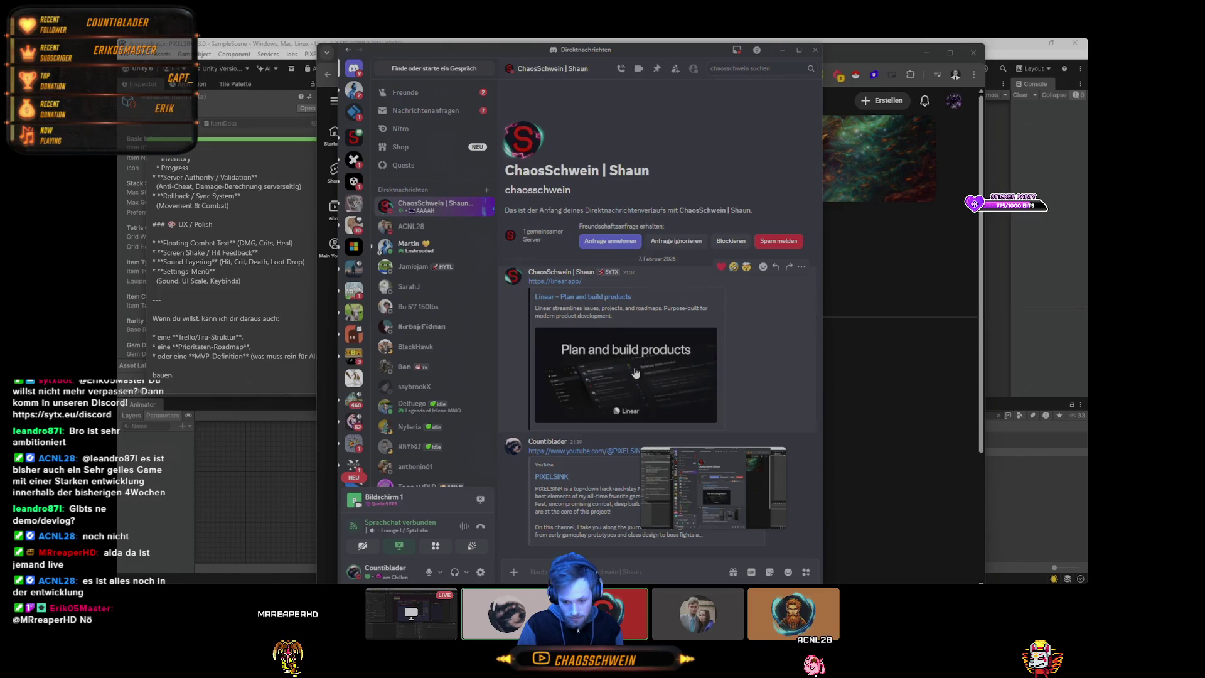
{"action": "left_click", "coordinate": [609, 241]}
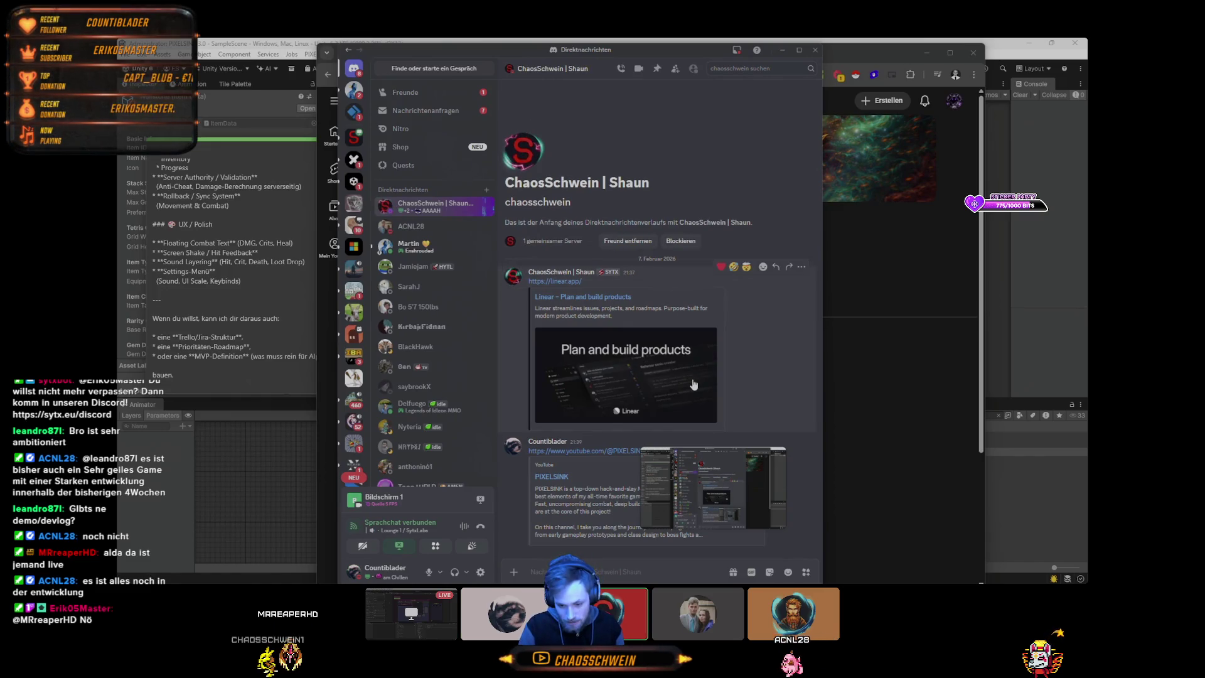
{"action": "left_click", "coordinate": [780, 50]}
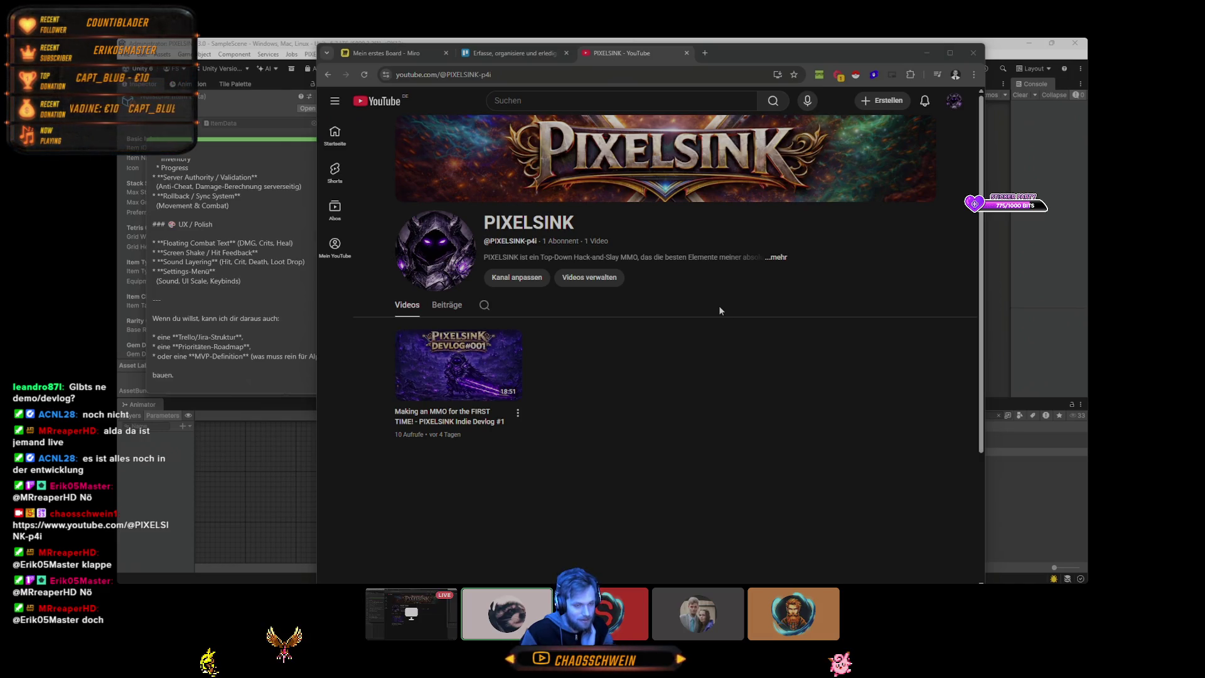
{"action": "mouse_move", "coordinate": [1179, 565]}
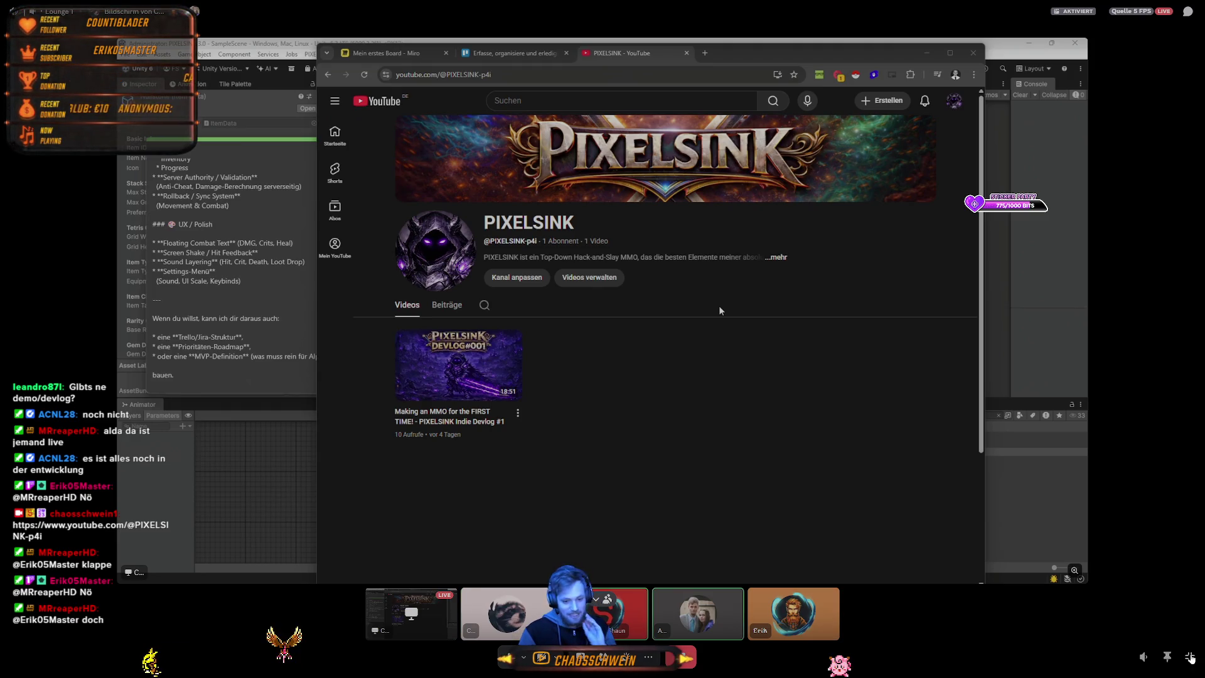
Step: Leave fullscreen, bring up Chrome maximized, and start a fresh new tab
{"action": "left_click", "coordinate": [1190, 657]}
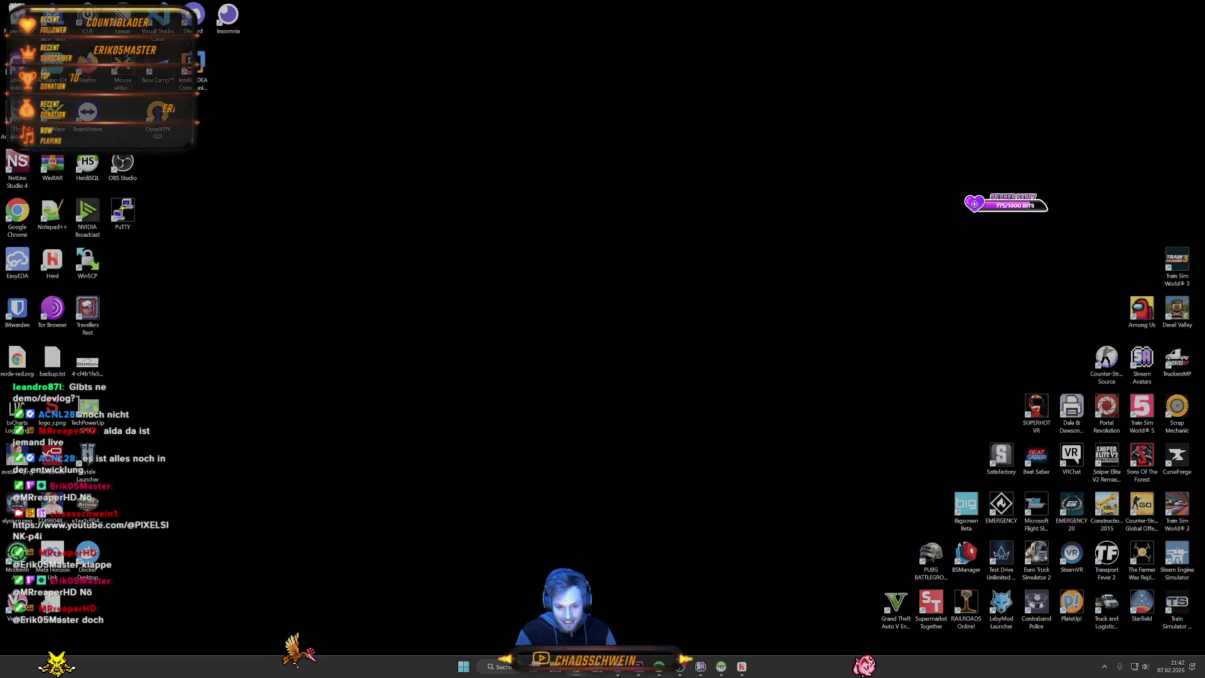
{"action": "key", "text": "super+d"}
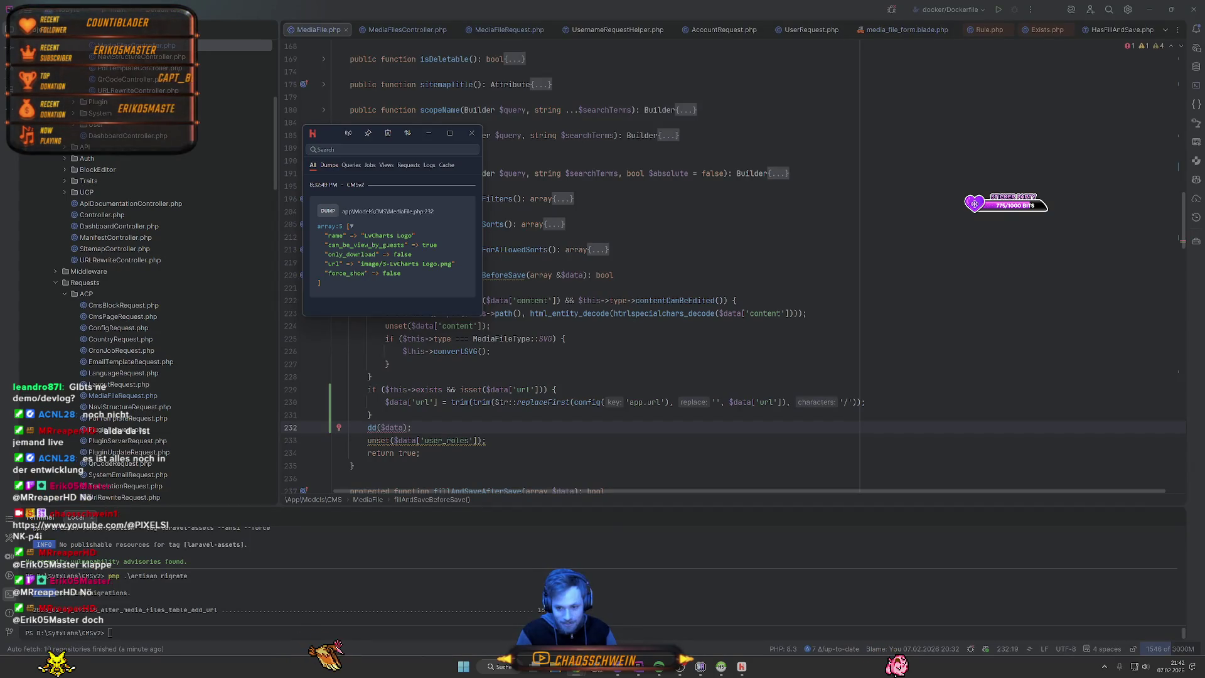
{"action": "key", "text": "alt+Tab"}
{"action": "double_click", "coordinate": [777, 4]}
{"action": "key", "text": "ctrl+t"}
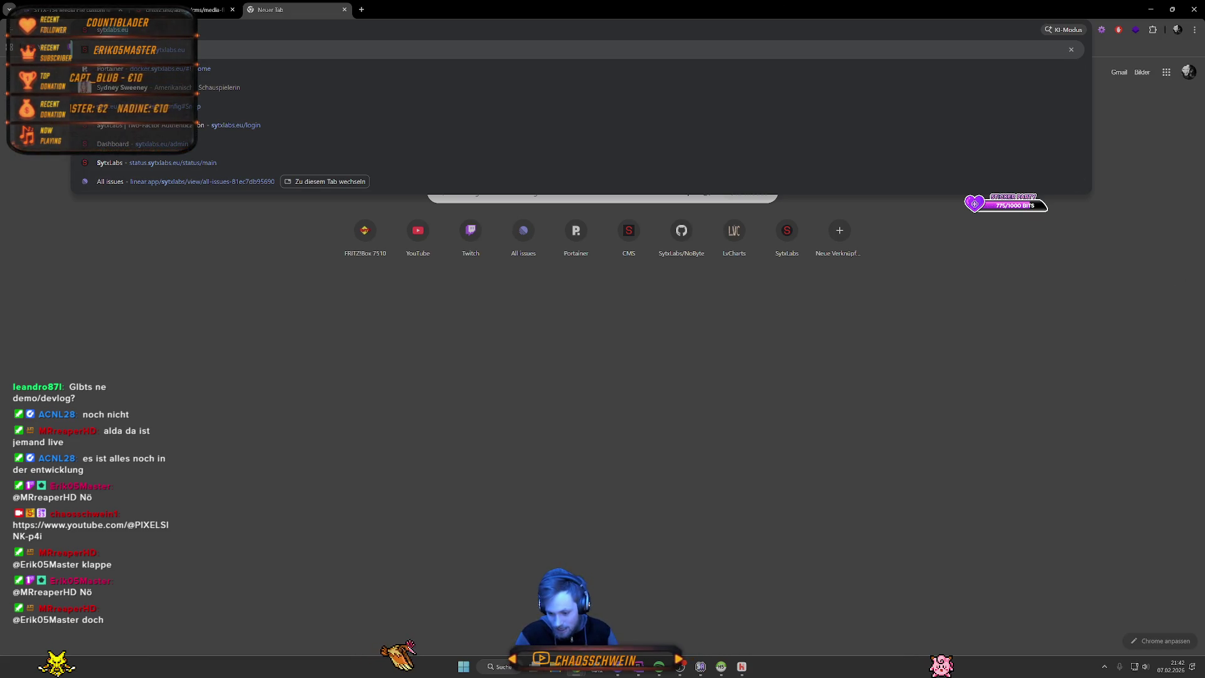
Step: Load sytxlabs.eu from the address-bar suggestion
{"action": "type", "text": "t"}
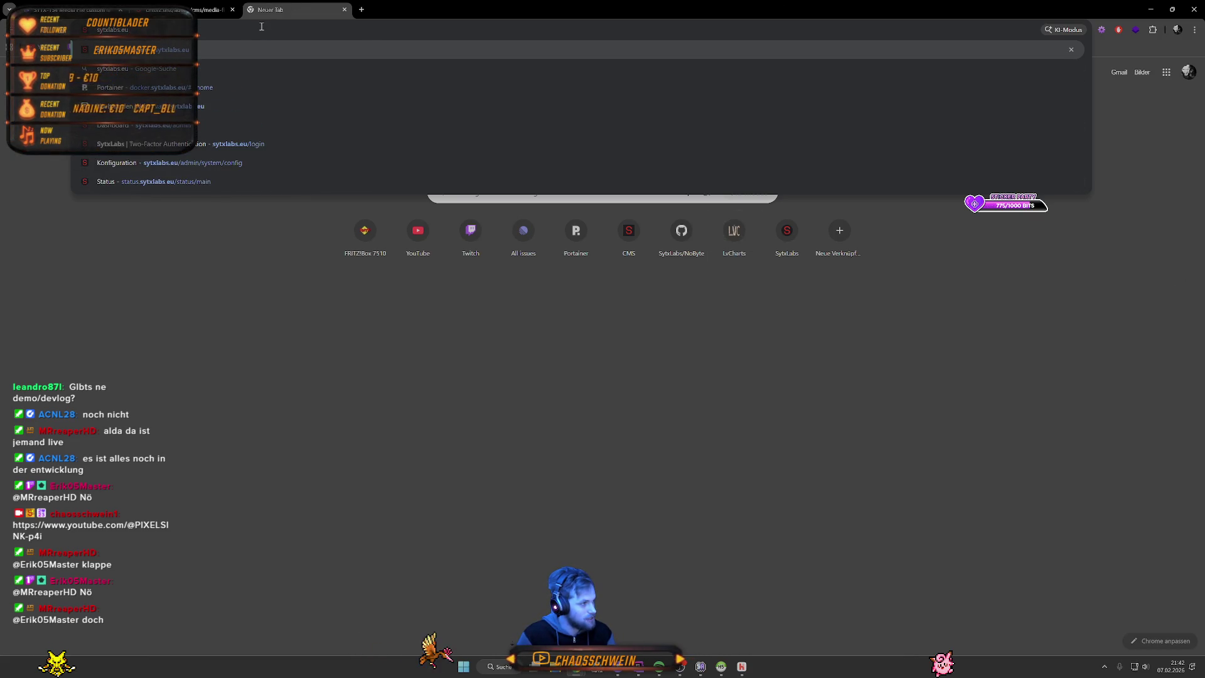
{"action": "key", "text": "Return"}
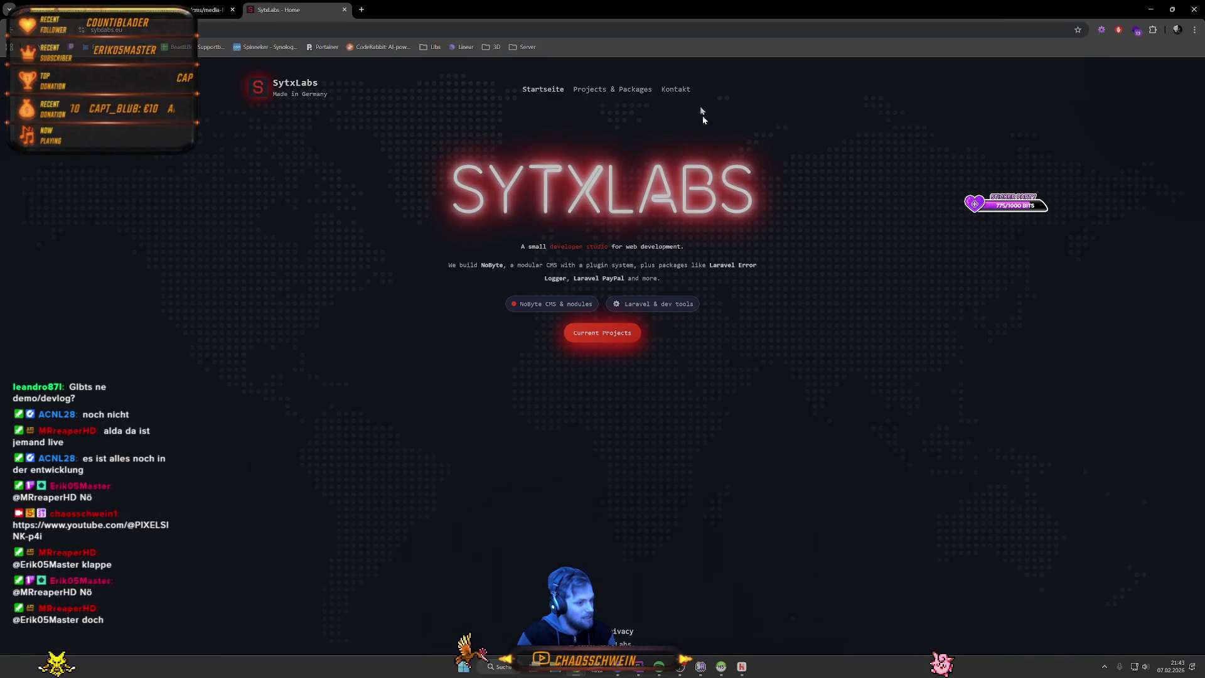